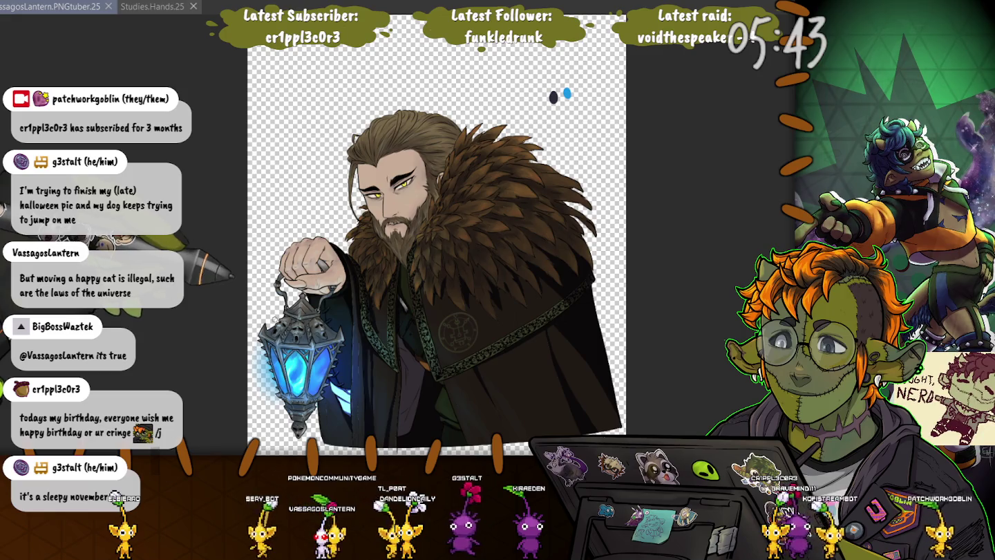
# Zoom in, inspect the lantern and cloak, then return to the face and fur collar
pyautogui.scroll(1, 226, 133)
pyautogui.scroll(1, 227, 132)
pyautogui.scroll(1, 228, 132)
pyautogui.scroll(1, 227, 133)
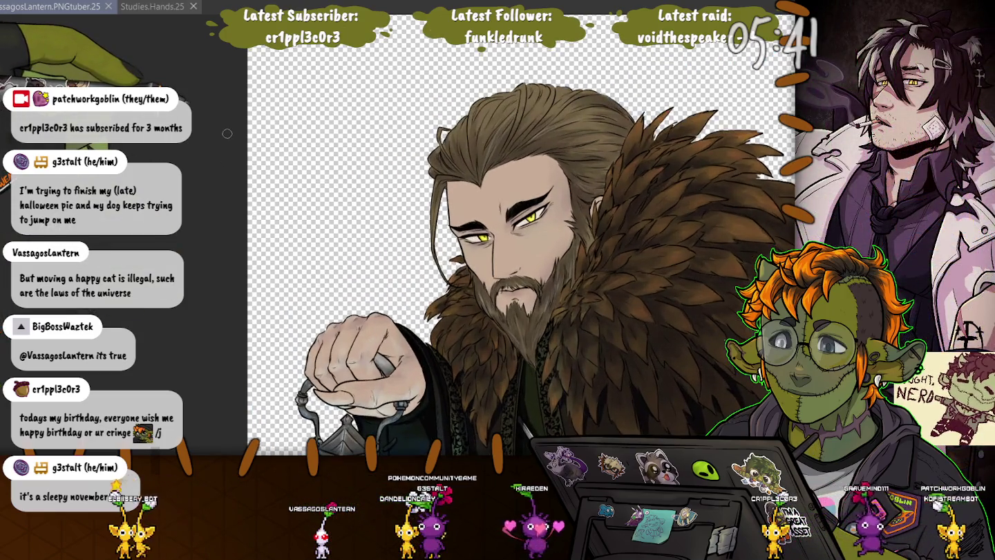
pyautogui.moveTo(415, 311); pyautogui.dragTo(366, 117)
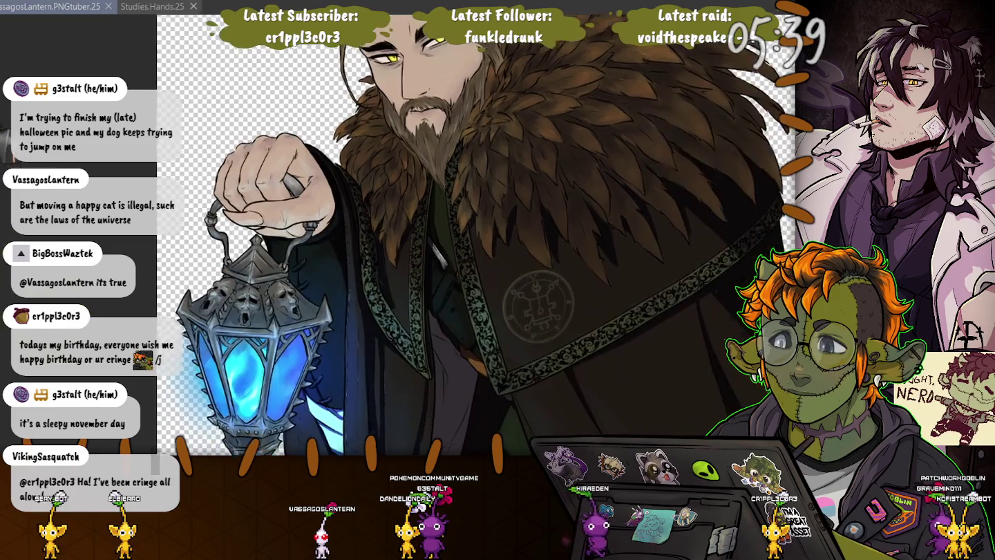
pyautogui.moveTo(366, 277); pyautogui.dragTo(263, 242)
pyautogui.moveTo(443, 208); pyautogui.dragTo(452, 390)
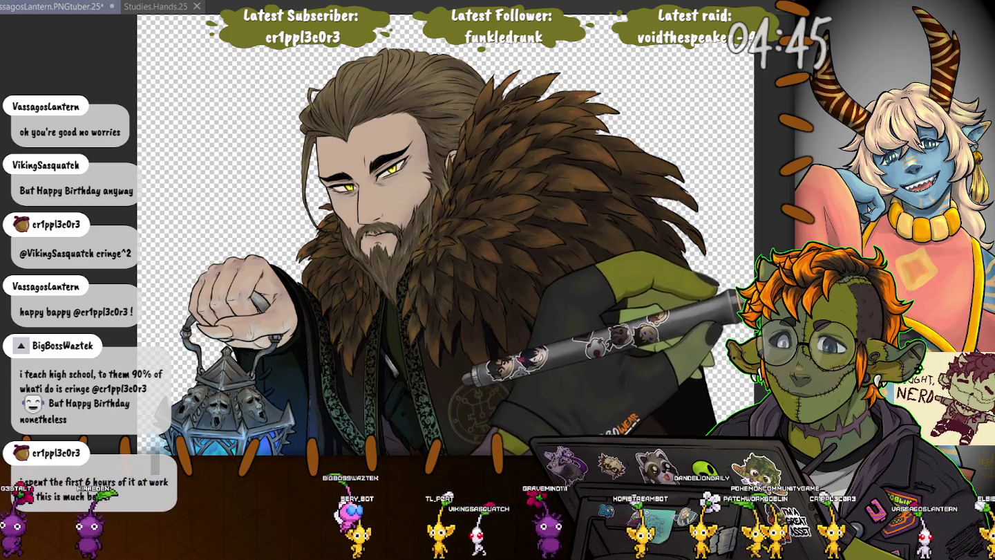
# Compare lighter and darker fur shading, keep the darker one, and shrink the brush for strands
pyautogui.hotkey('ctrl', 'z')
pyautogui.hotkey('ctrl', 'y')
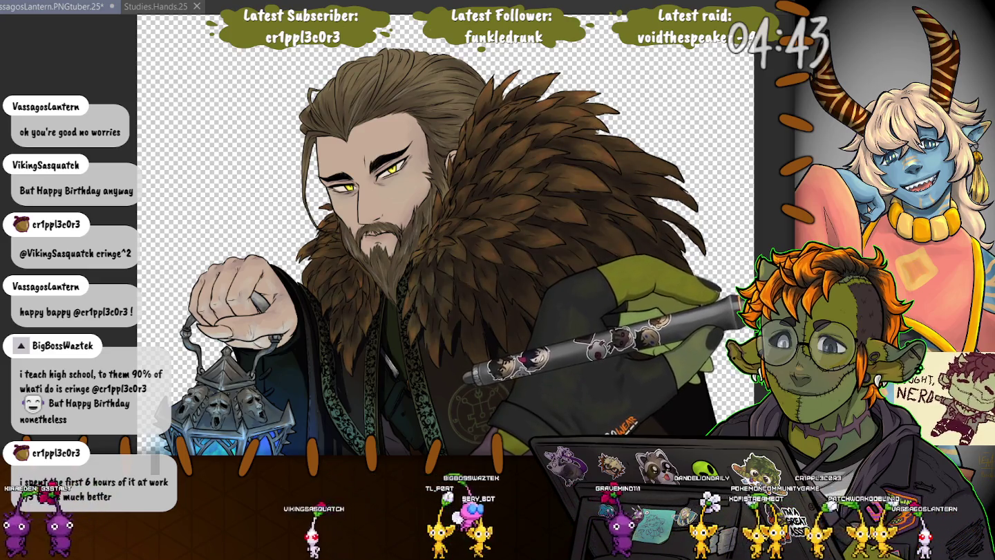
pyautogui.hotkey('ctrl', 'z')
pyautogui.hotkey('ctrl', 'y')
pyautogui.scroll(3, 415, 208)
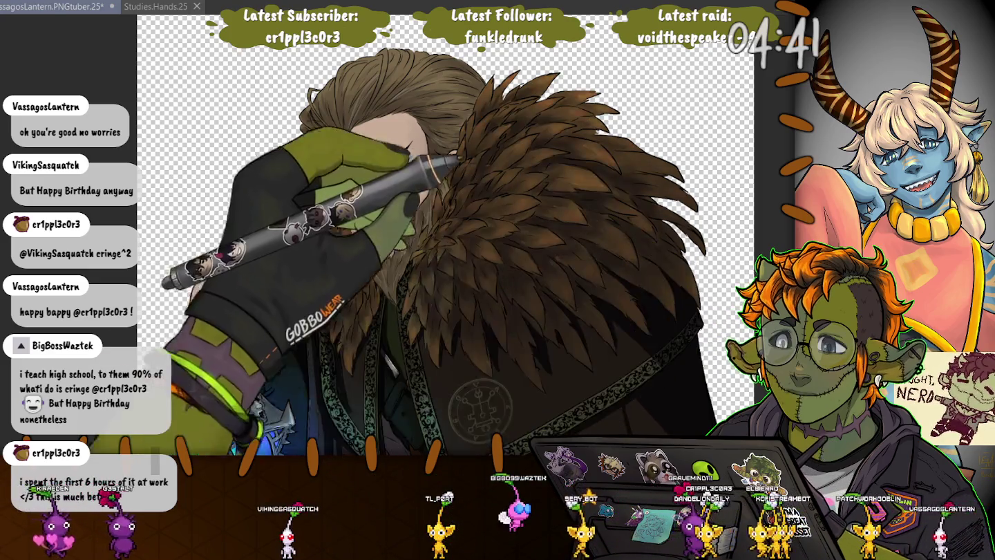
pyautogui.scroll(2, 415, 241)
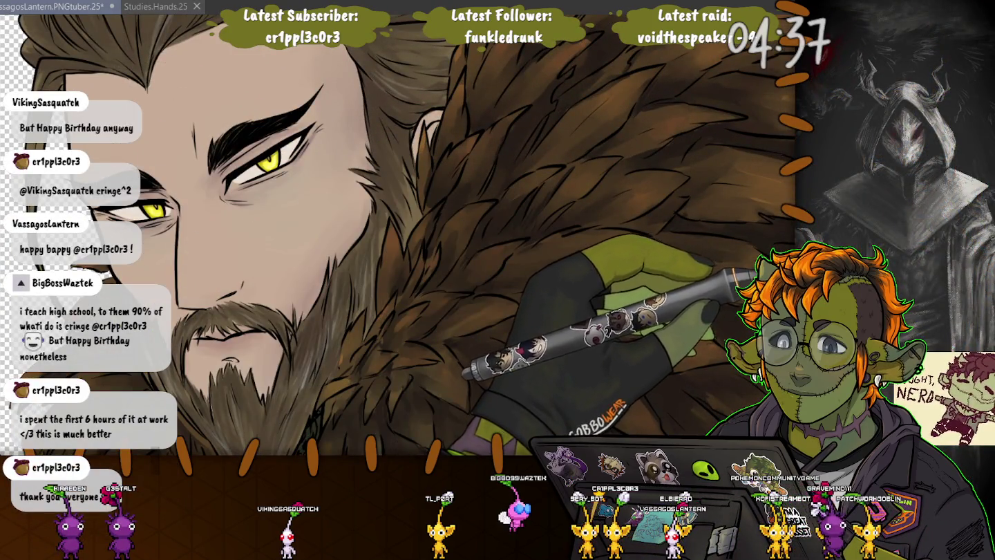
pyautogui.hotkey('ctrl', 'z')
pyautogui.hotkey('ctrl', 'y')
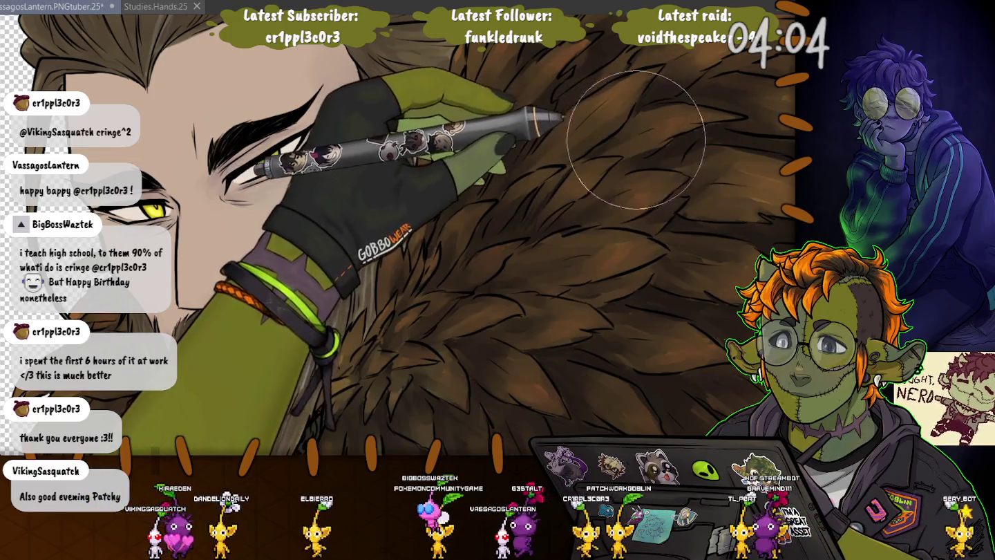
pyautogui.press('[')
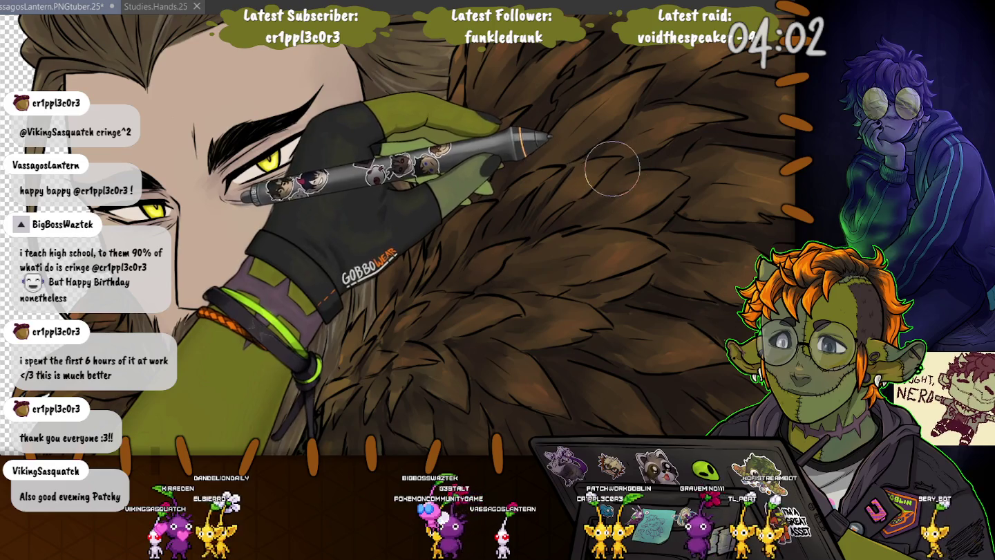
pyautogui.press('[')
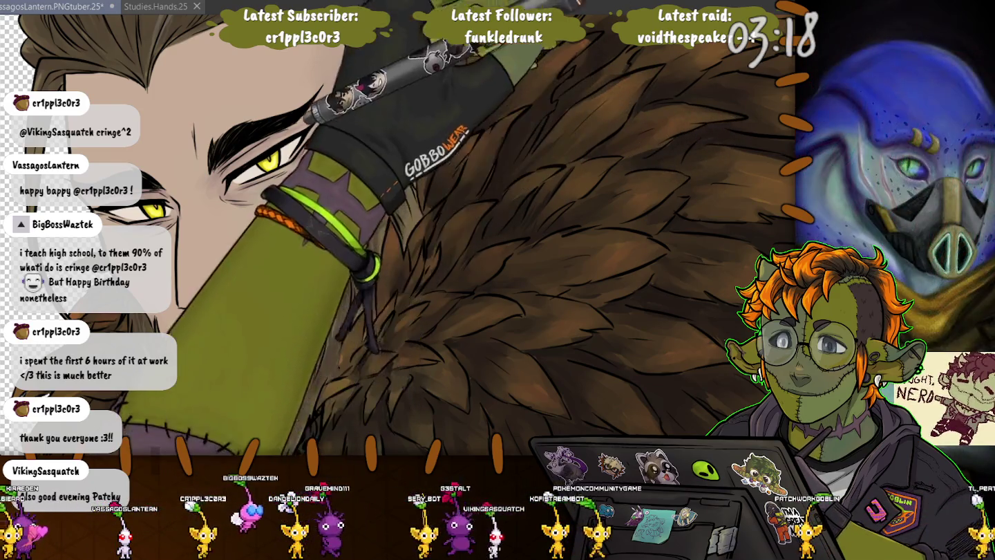
# Paint fine dark strands and spiky tips along the fur collar's outer edge
pyautogui.moveTo(587, 259); pyautogui.dragTo(435, 221)
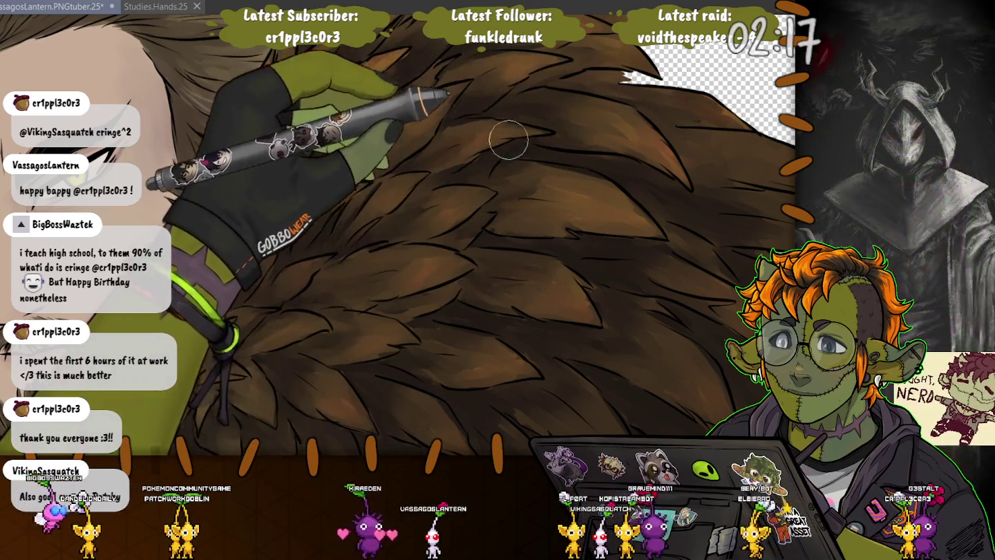
pyautogui.scroll(-3, 509, 140)
pyautogui.scroll(-2, 573, 313)
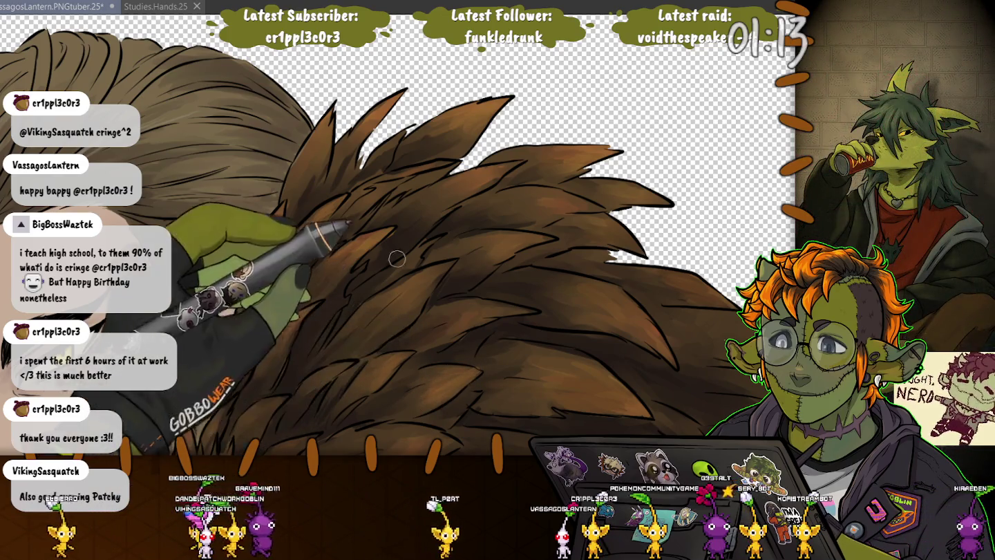
# Add fine strand strokes where the fur collar meets the bearded face and along its top
pyautogui.scroll(2, 350, 319)
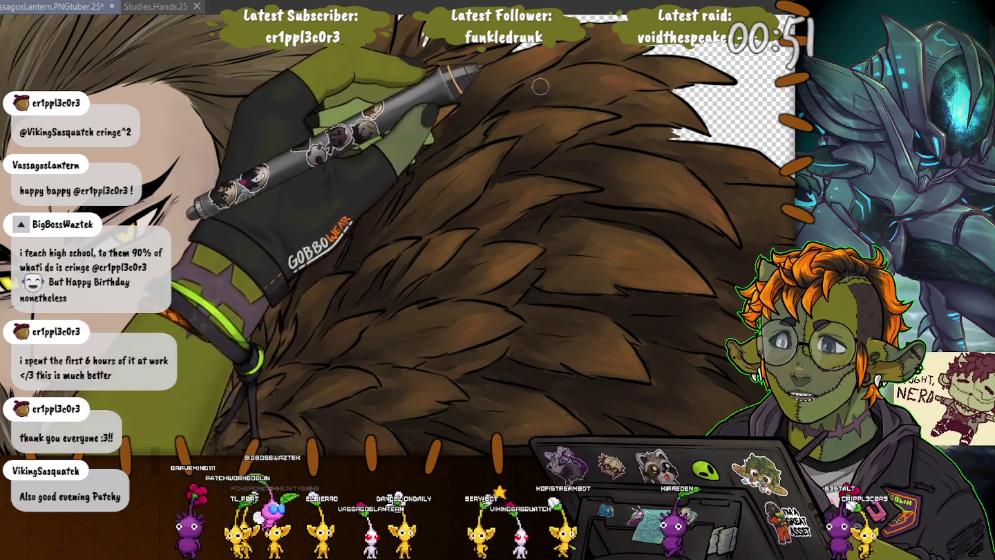
pyautogui.scroll(-3, 512, 225)
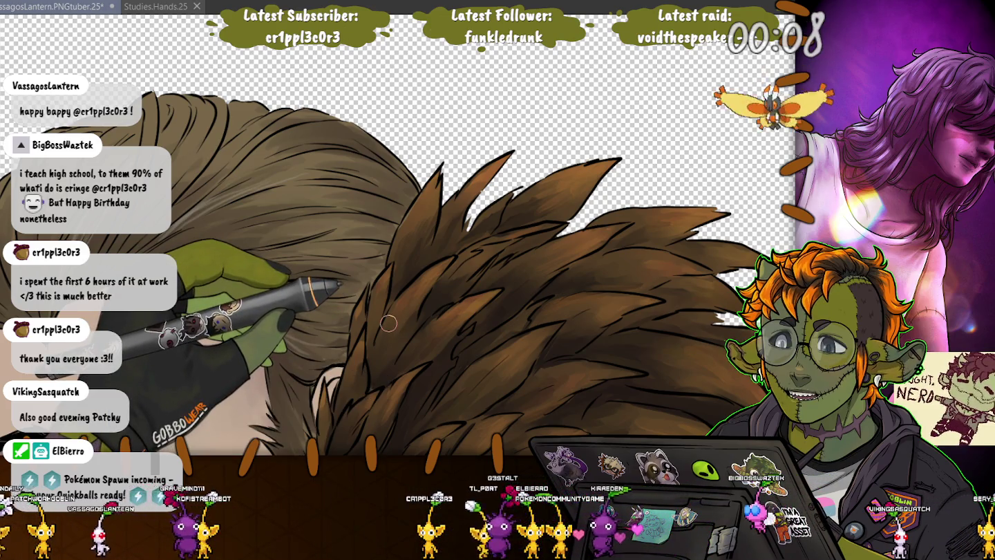
pyautogui.moveTo(389, 322); pyautogui.dragTo(378, 280)
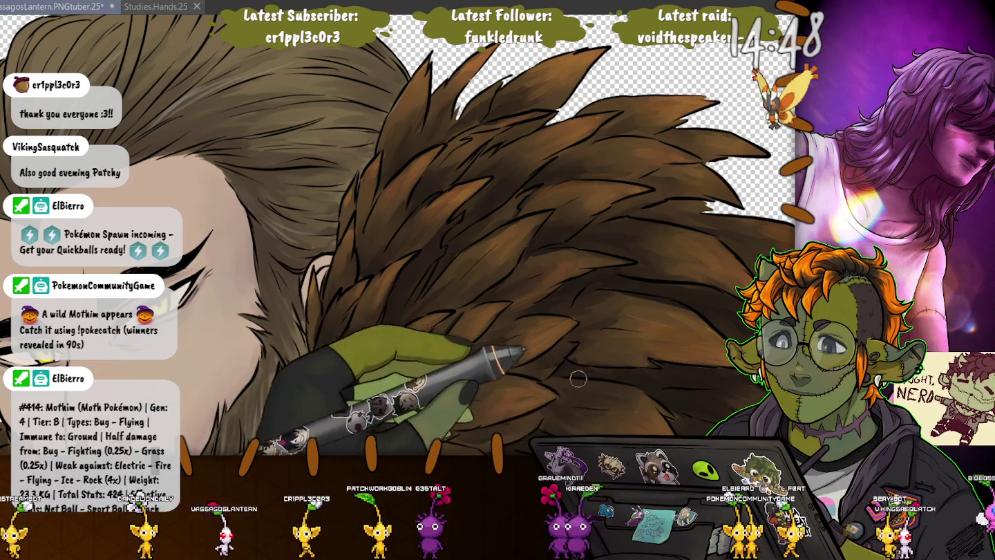
pyautogui.scroll(2, 336, 239)
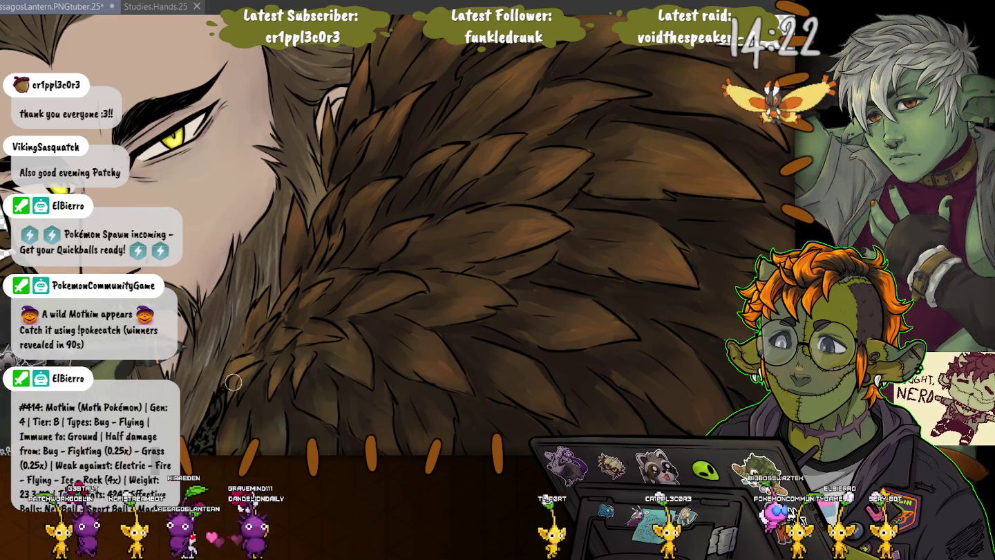
# Stroke deeper and lighter brown tones into the upper collar's feather tufts
pyautogui.moveTo(293, 342); pyautogui.dragTo(296, 225)
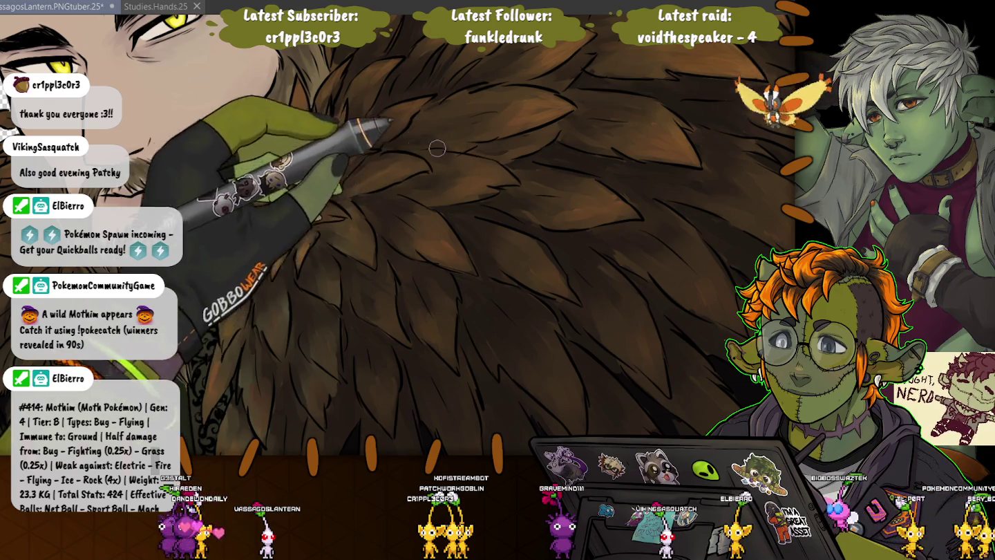
pyautogui.scroll(3, 520, 266)
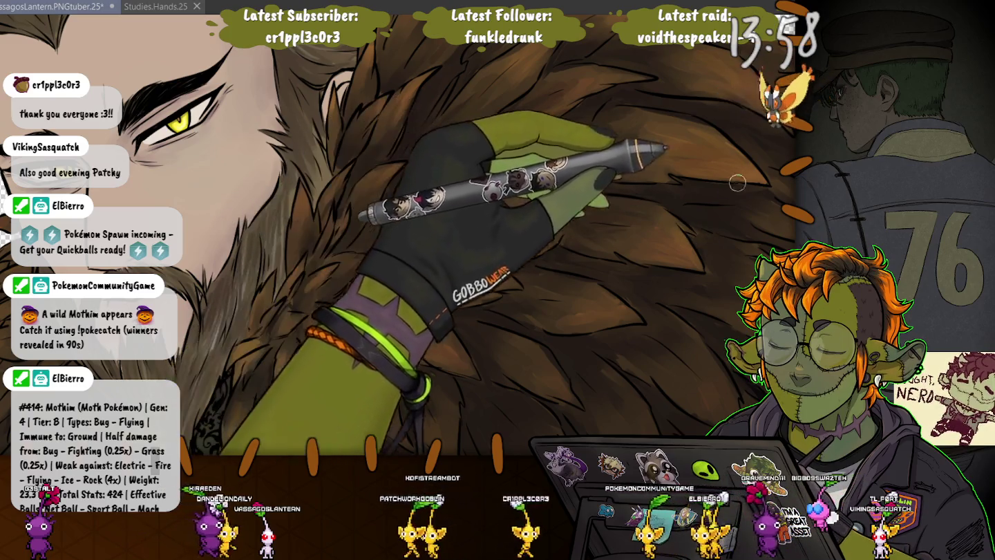
pyautogui.scroll(3, 302, 309)
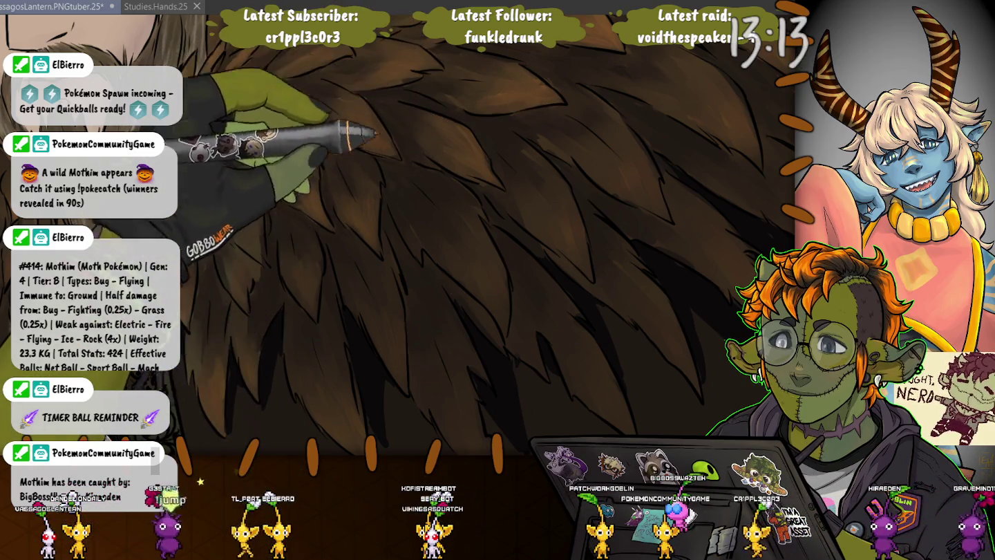
# Darken the long spiky feather tips along the collar's right edge against the transparent background
pyautogui.hotkey('ctrl', '-')
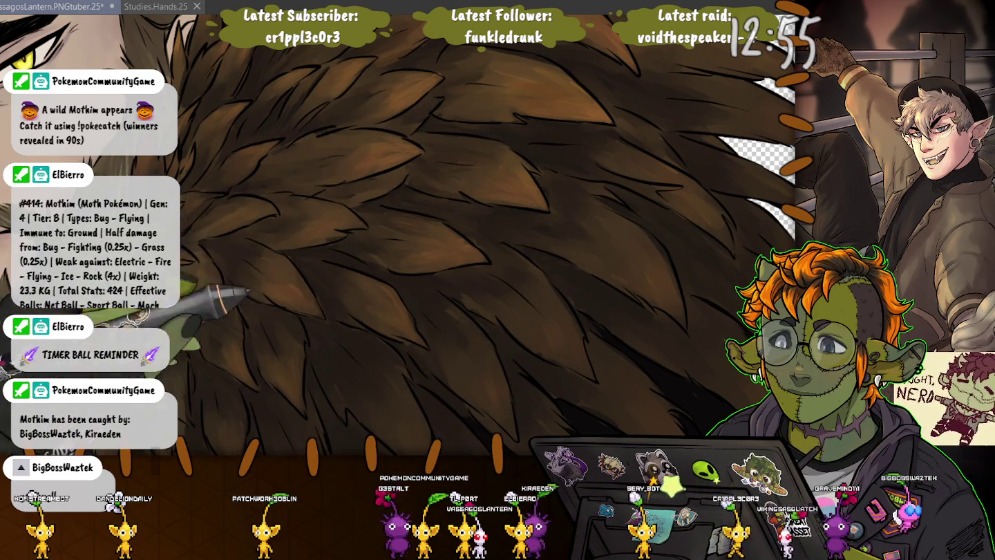
pyautogui.moveTo(366, 325); pyautogui.dragTo(312, 283)
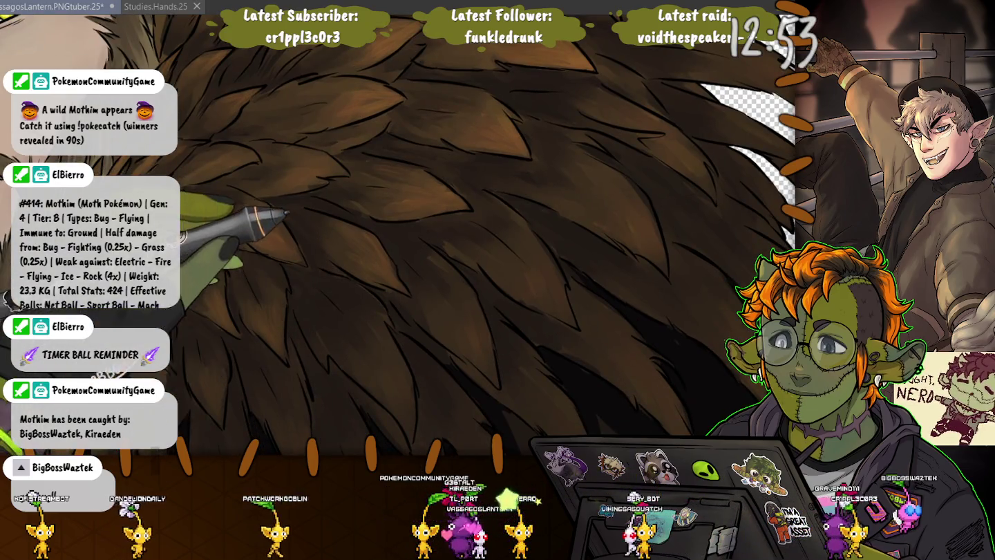
pyautogui.moveTo(338, 247); pyautogui.dragTo(415, 343)
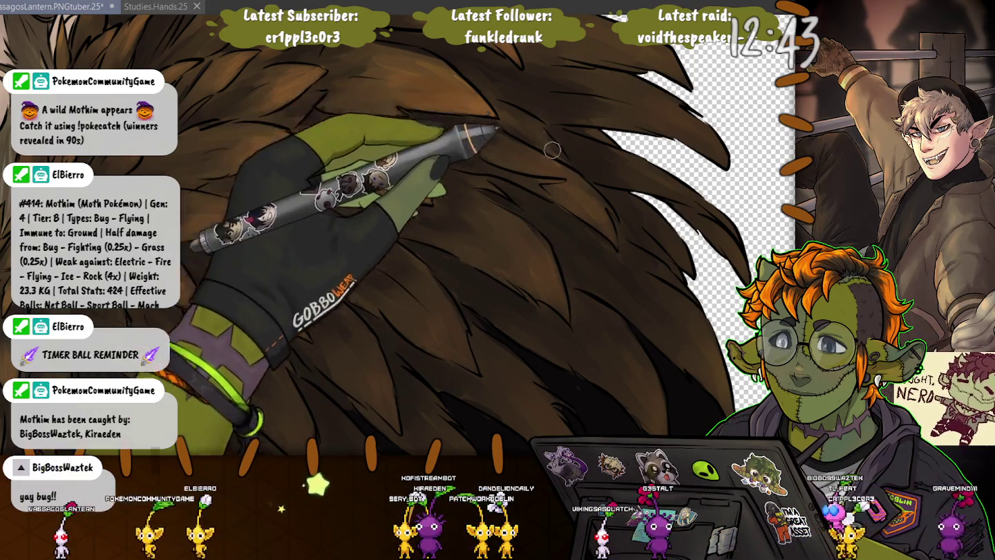
pyautogui.hotkey('ctrl', '-')
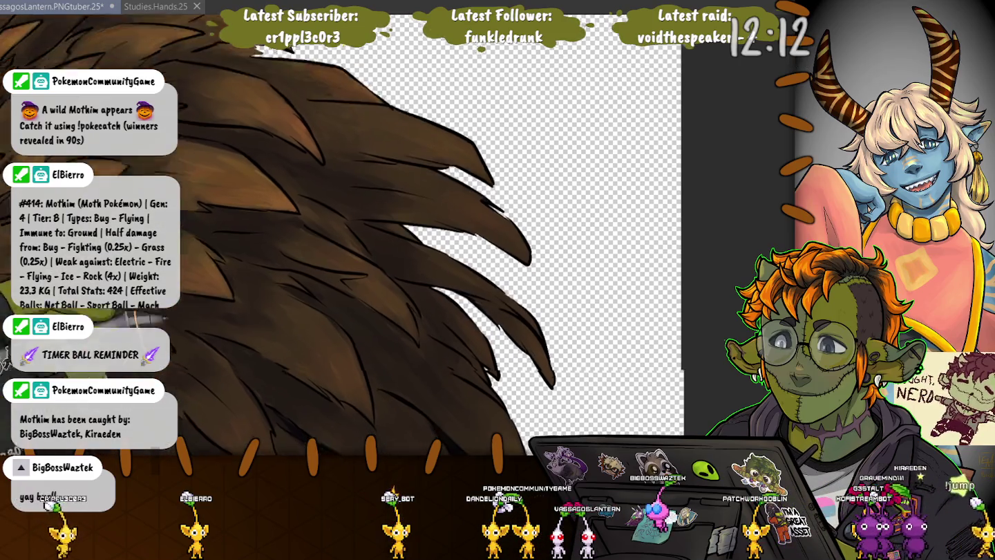
# Darken the strand shading on the lower fur tufts overlapping the dark cloak
pyautogui.moveTo(498, 387); pyautogui.dragTo(339, 255)
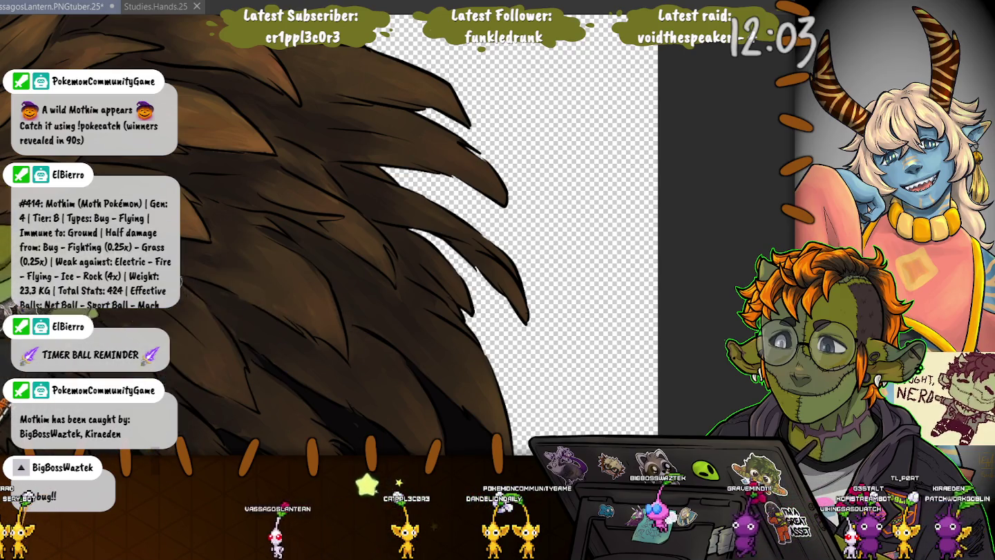
pyautogui.hotkey('ctrl', '-')
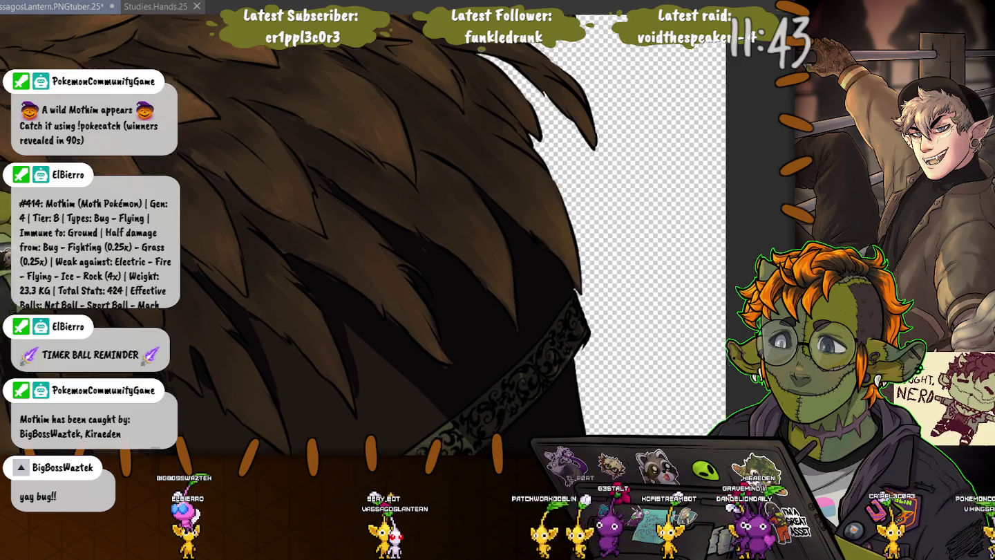
# Add deeper shadow strokes between the hanging fur tufts above the ornate trim
pyautogui.moveTo(96, 194); pyautogui.dragTo(235, 189)
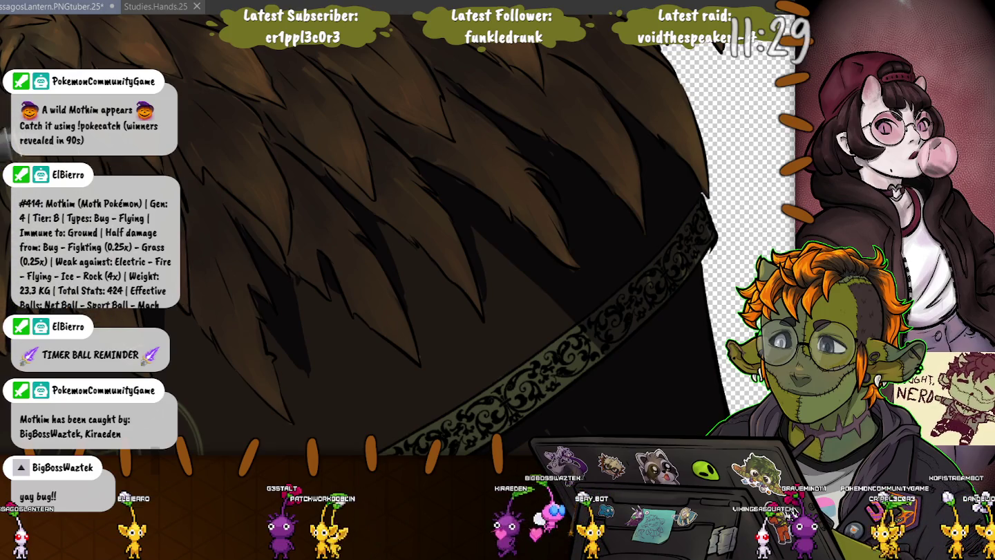
pyautogui.scroll(5, 222, 360)
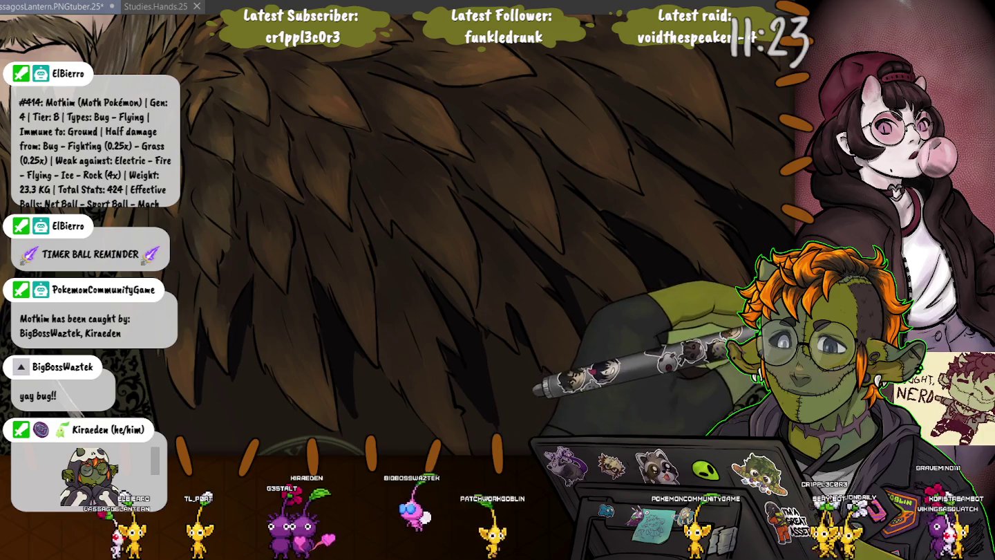
# Adjust the brush size, then select the dark shadow gaps between the lower fur strands with Auto Select
pyautogui.scroll(-3, 644, 255)
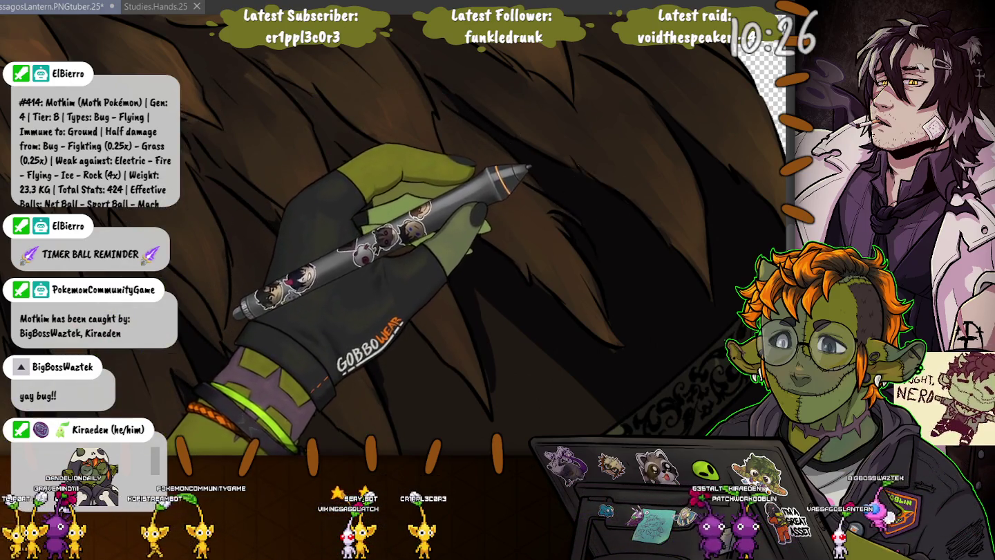
pyautogui.press('[')
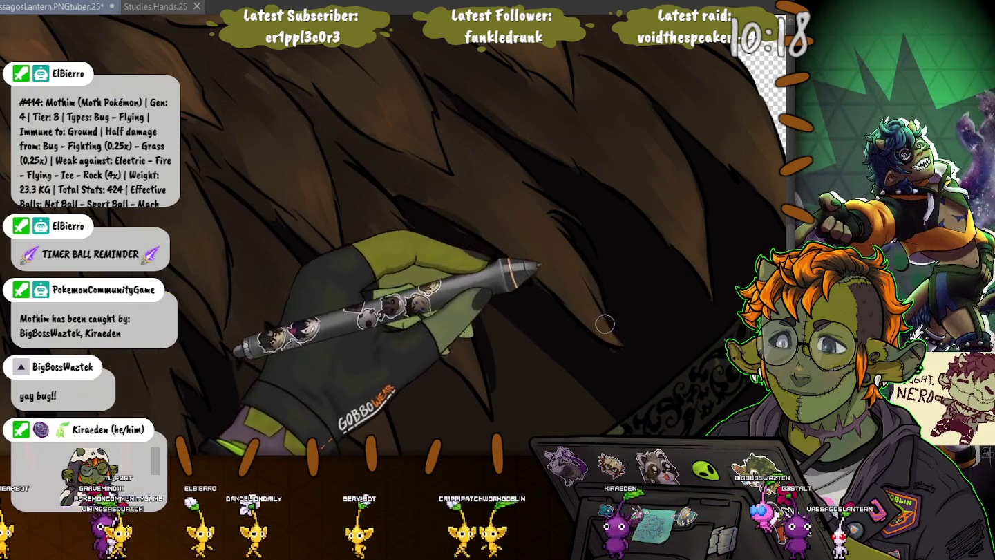
pyautogui.press(']')
pyautogui.press(']')
pyautogui.press(']')
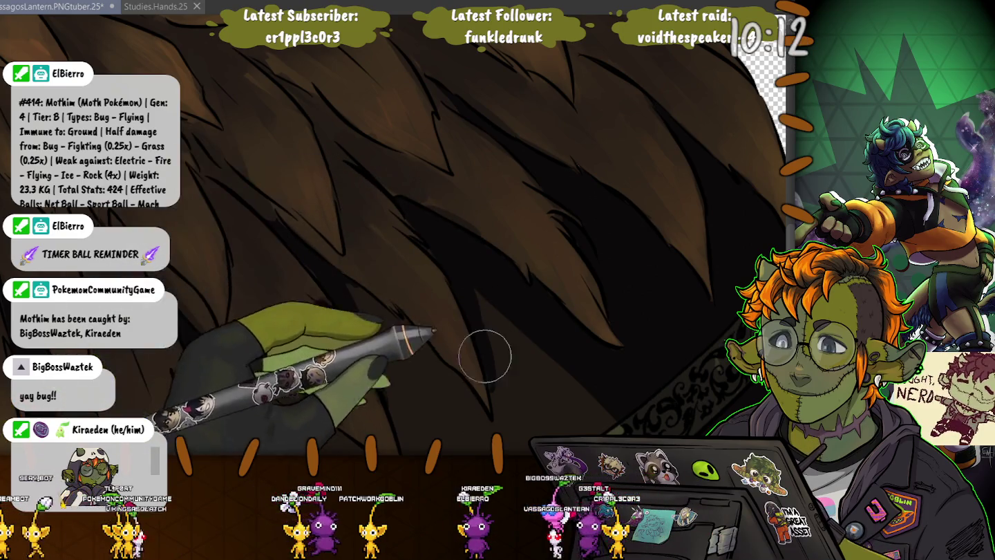
pyautogui.moveTo(495, 387); pyautogui.dragTo(394, 289)
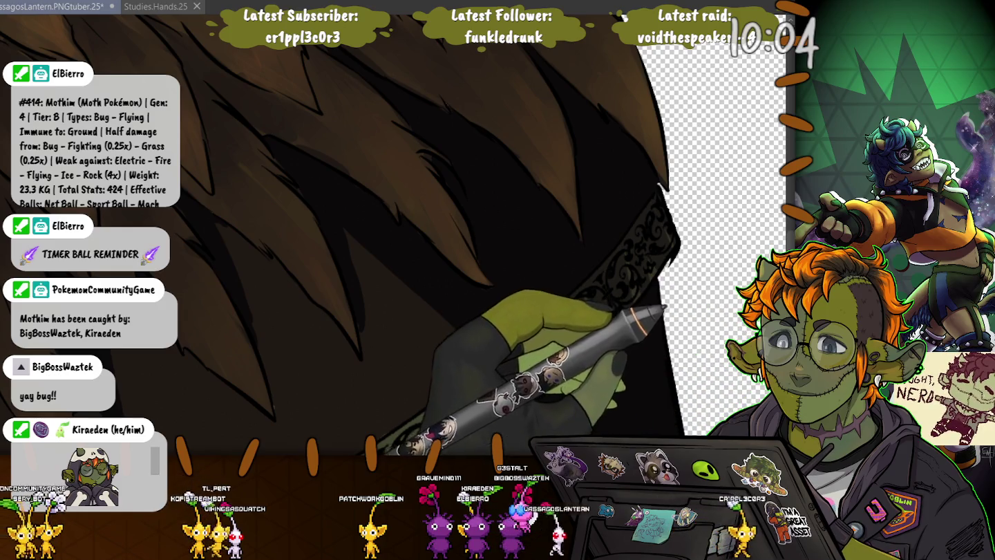
pyautogui.click(428, 207)
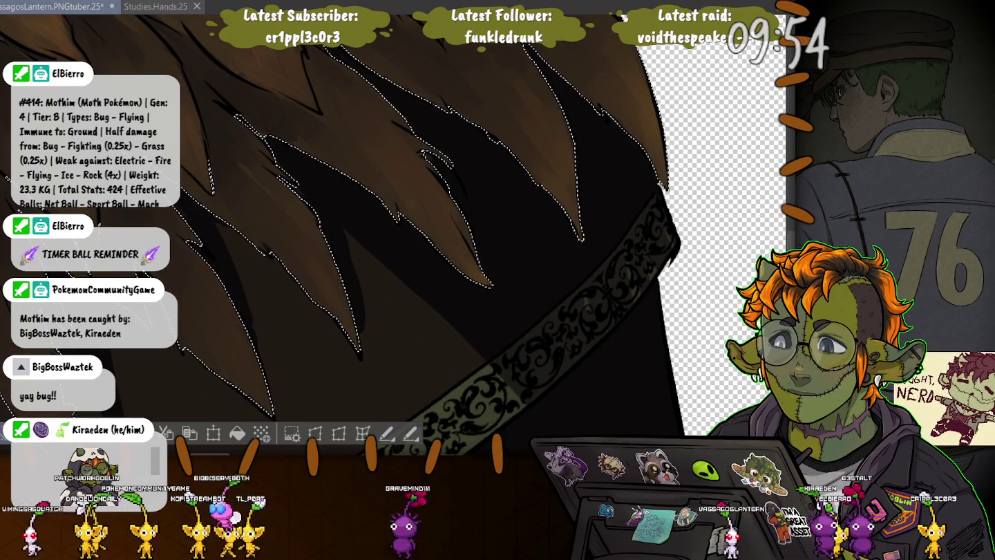
# Deselect the shadow areas and rotate the view over the lower fur strands
pyautogui.hotkey('ctrl', 'd')
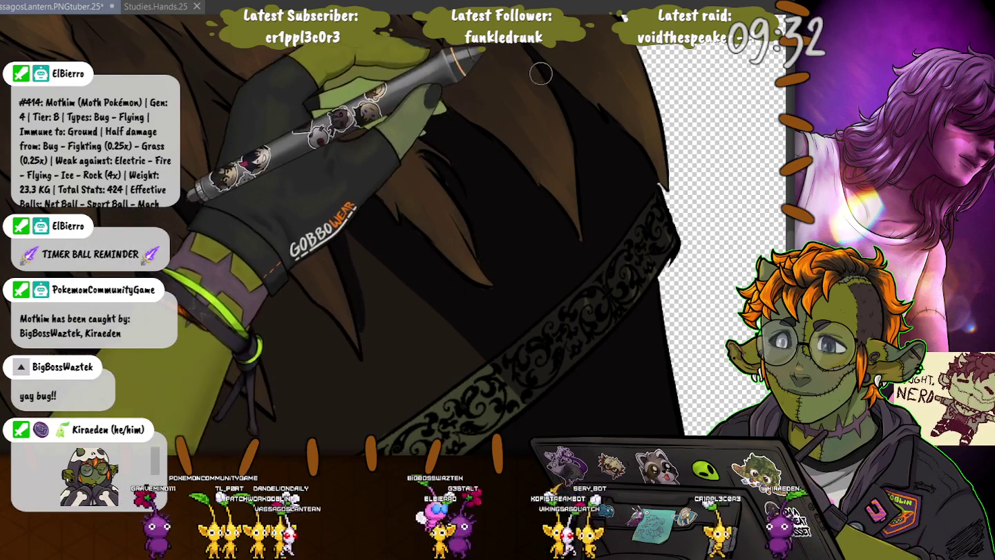
pyautogui.moveTo(599, 127); pyautogui.dragTo(491, 221)
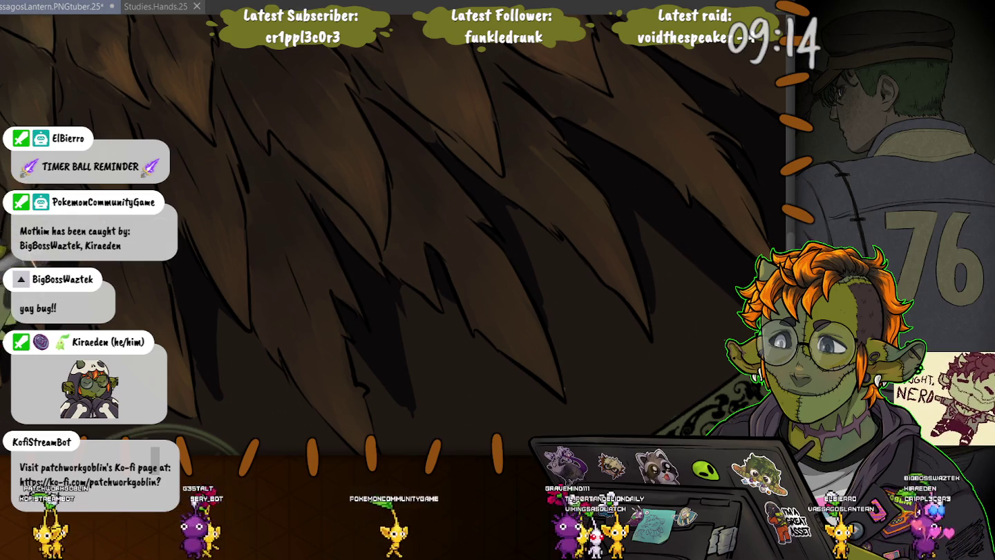
# Zoom out twice to frame the face and fur collar, then scroll down to the cloak, lace straps and sigil
pyautogui.hotkey('ctrl', '-')
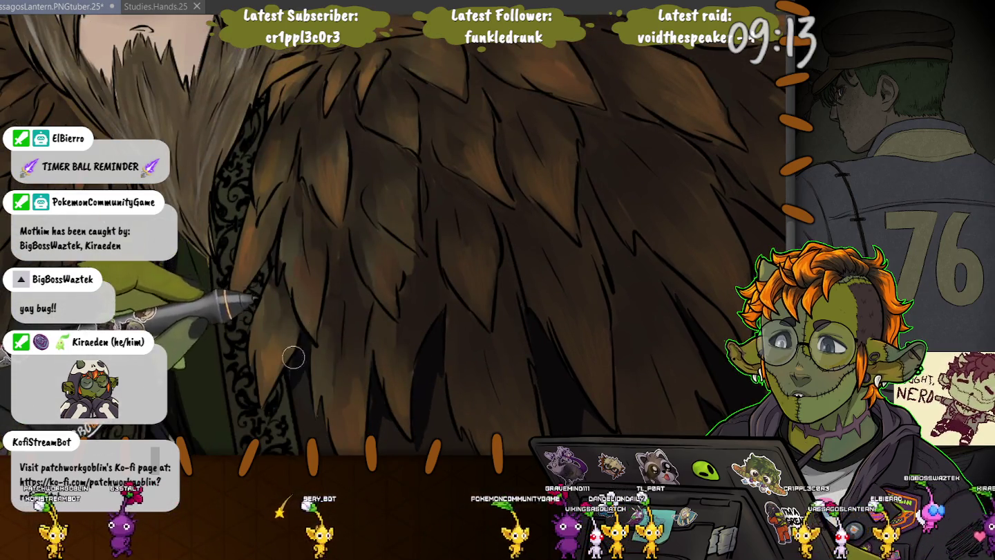
pyautogui.hotkey('ctrl', '-')
pyautogui.hotkey('ctrl', '-')
pyautogui.hotkey('ctrl', '-')
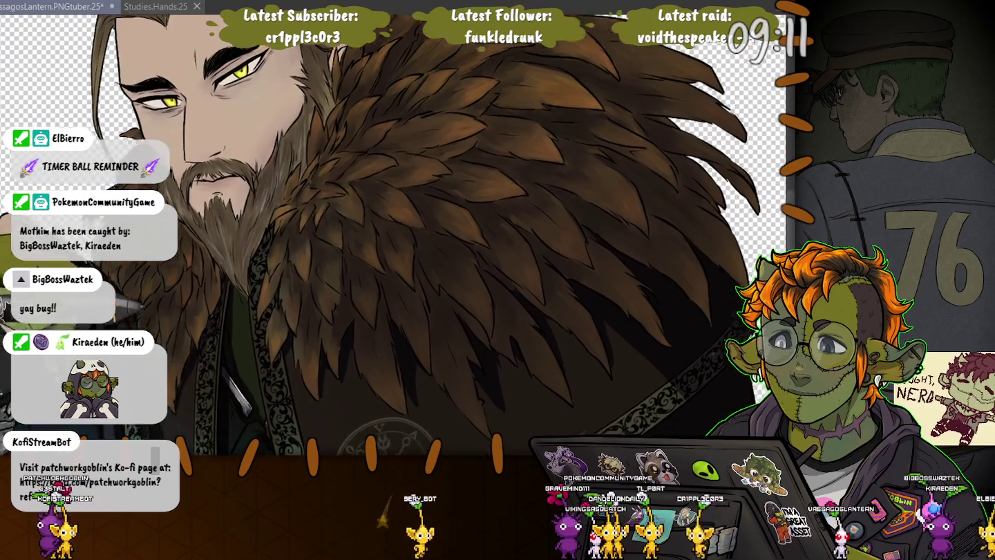
pyautogui.scroll(-2, 394, 235)
pyautogui.scroll(-2, 394, 234)
pyautogui.scroll(-2, 393, 235)
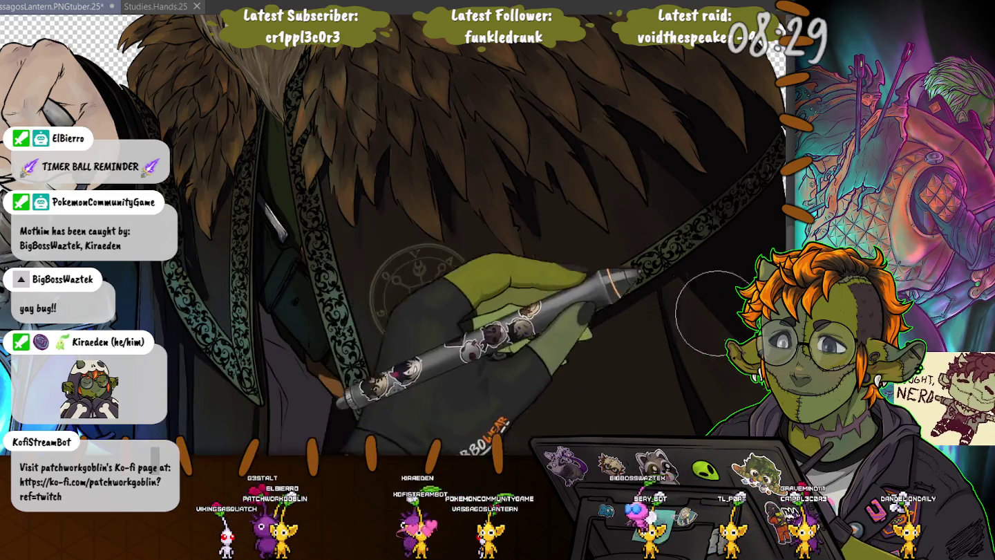
# Pan to the lower cloak and hem, undo the last action, and fine-tune the brush size for the folds
pyautogui.moveTo(622, 356); pyautogui.dragTo(433, 205)
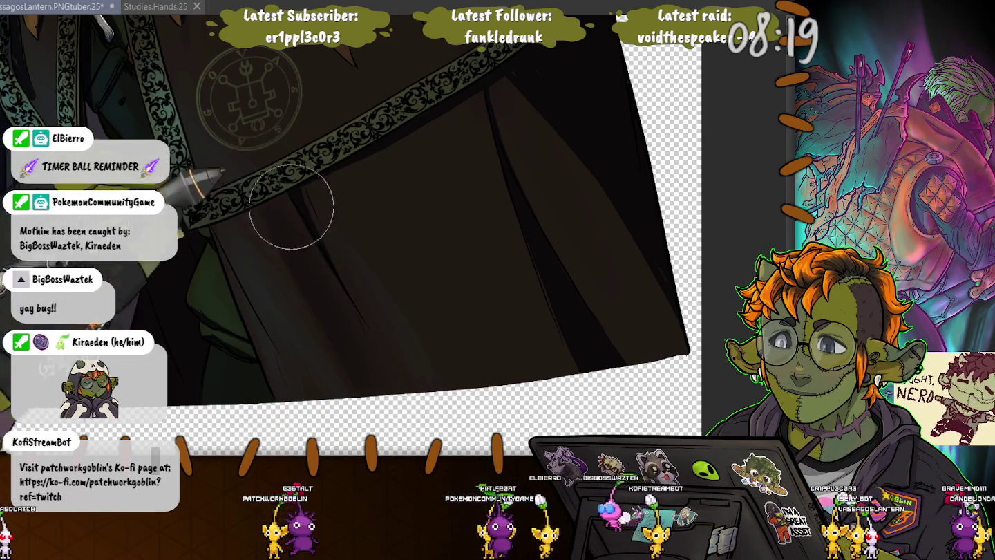
pyautogui.hotkey('ctrl', 'z')
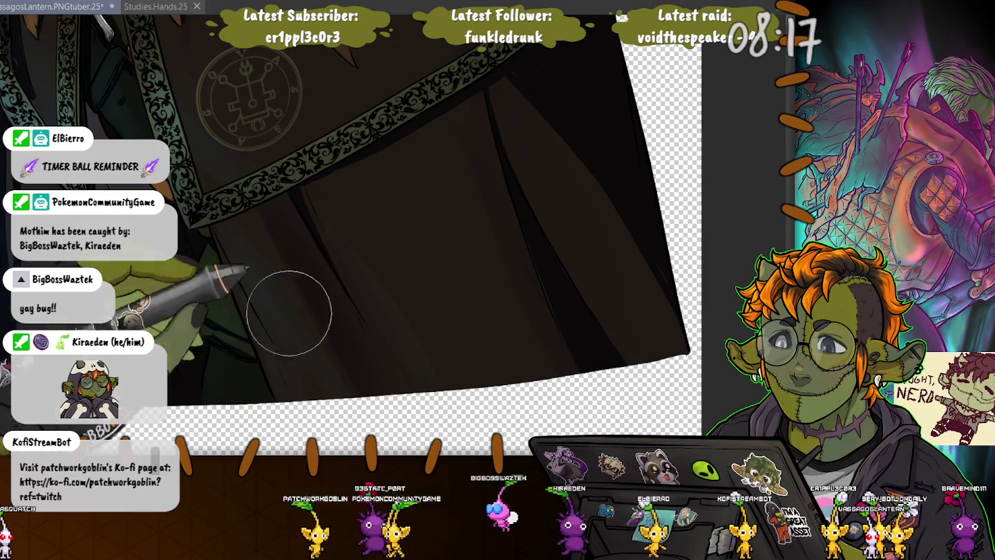
pyautogui.press('[')
pyautogui.press('[')
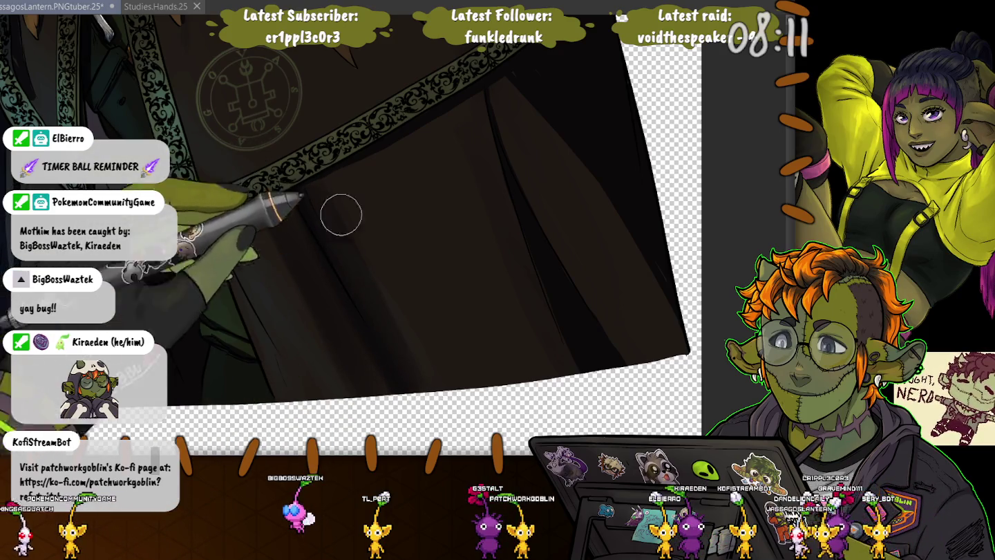
pyautogui.press(']')
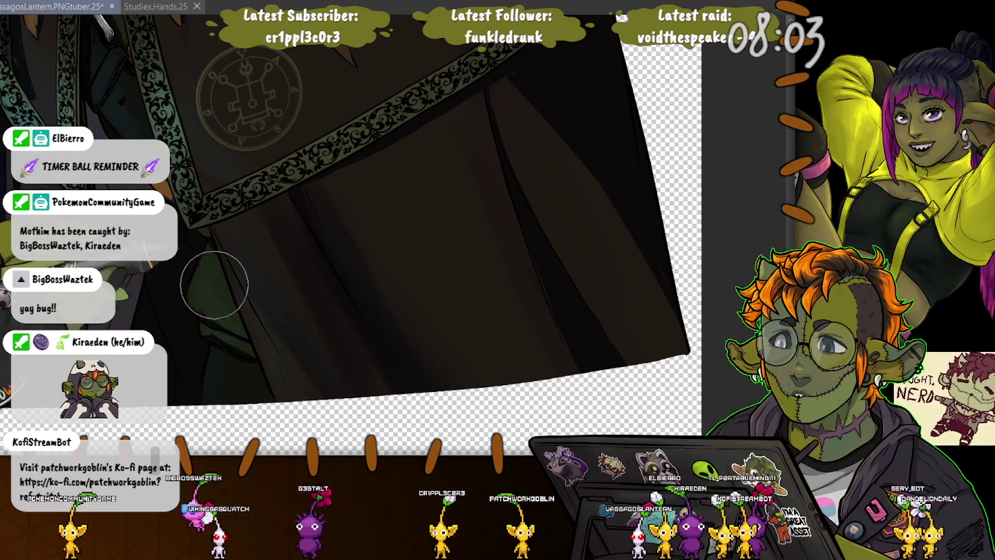
pyautogui.press(']')
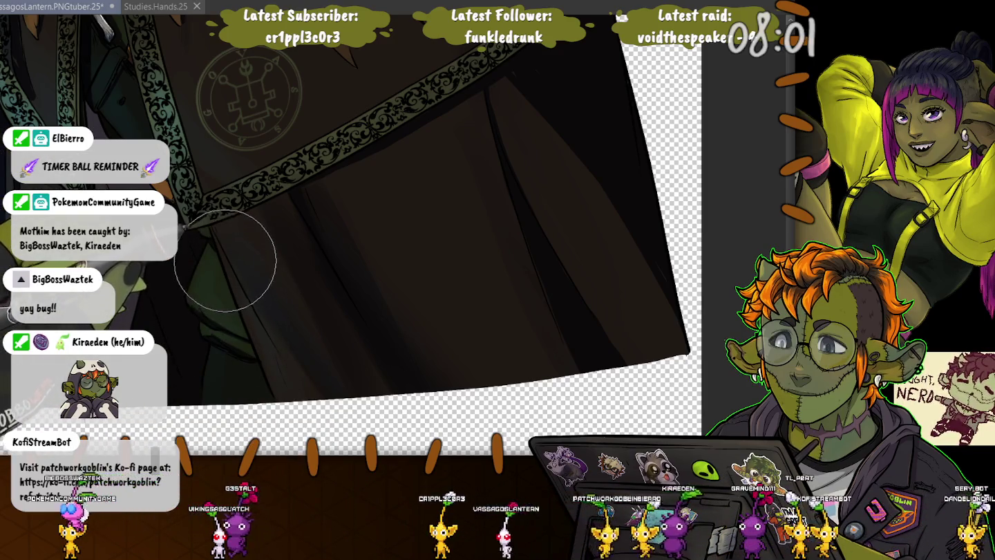
pyautogui.press('[')
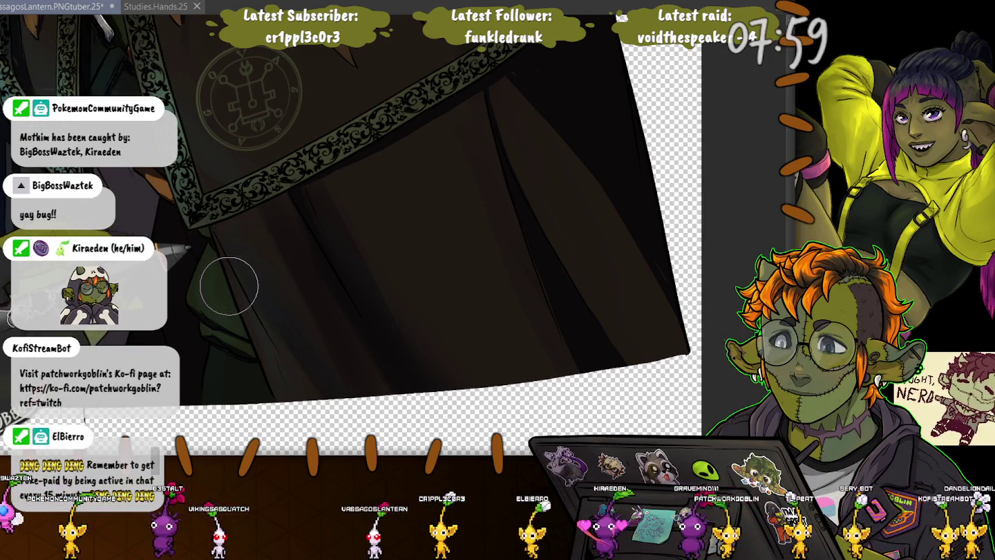